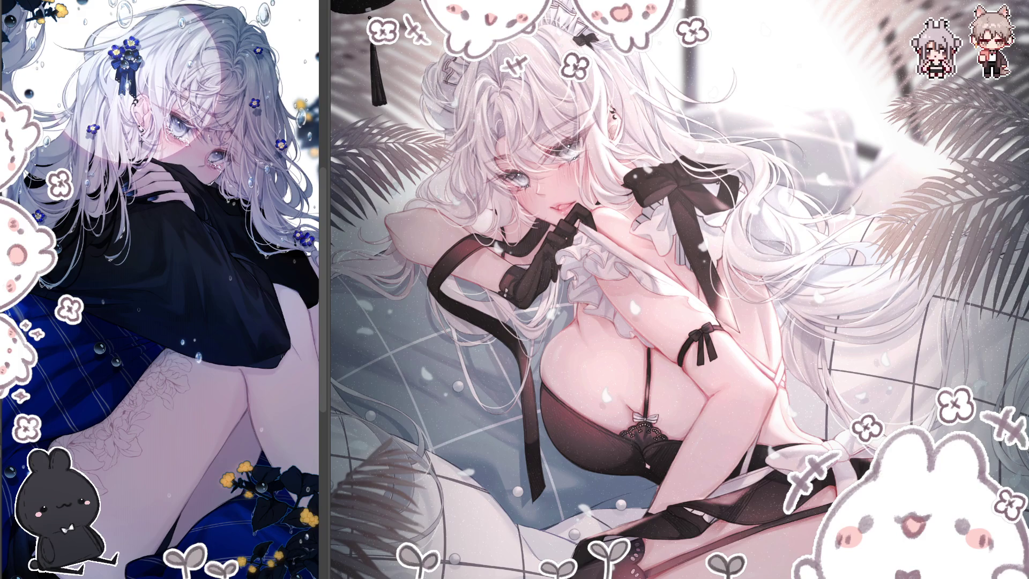
scroll(680, 290, down, 3)
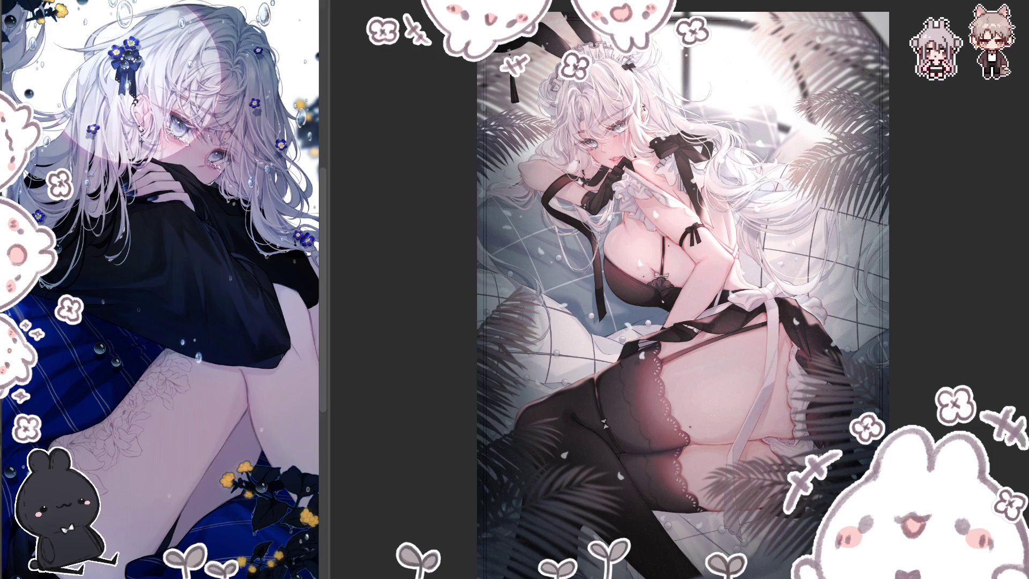
scroll(683, 241, up, 3)
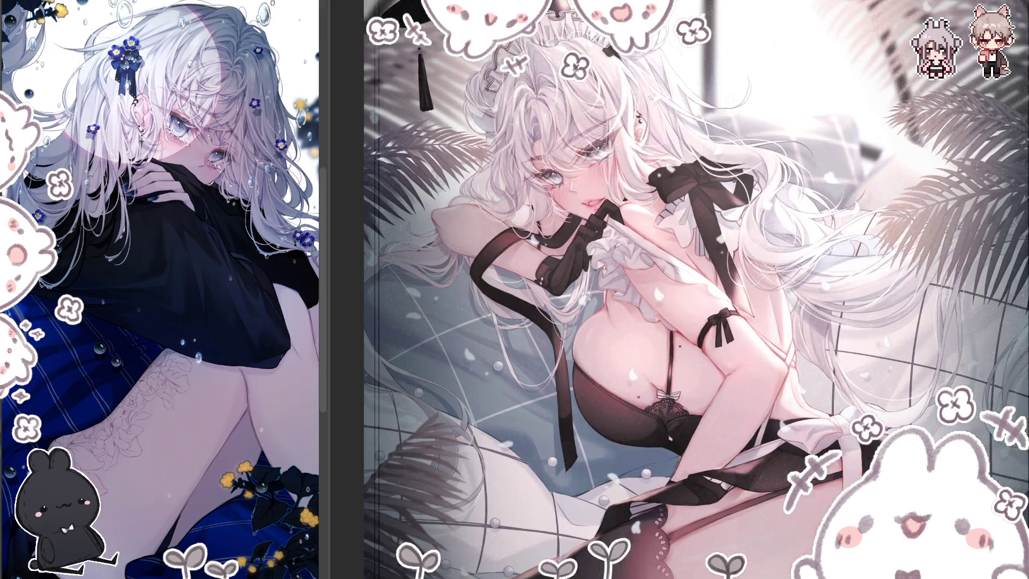
scroll(684, 241, up, 3)
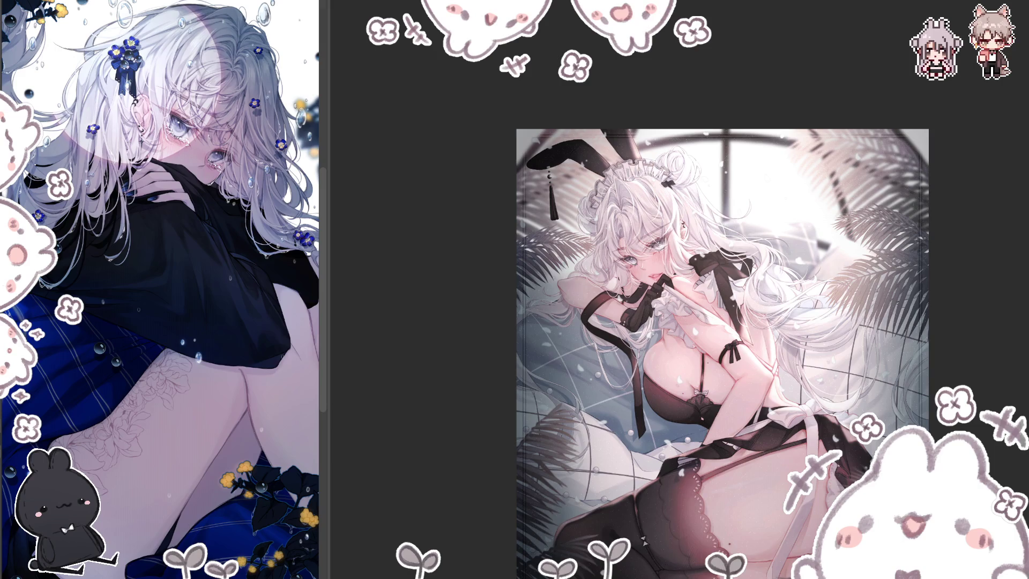
scroll(722, 338, up, 4)
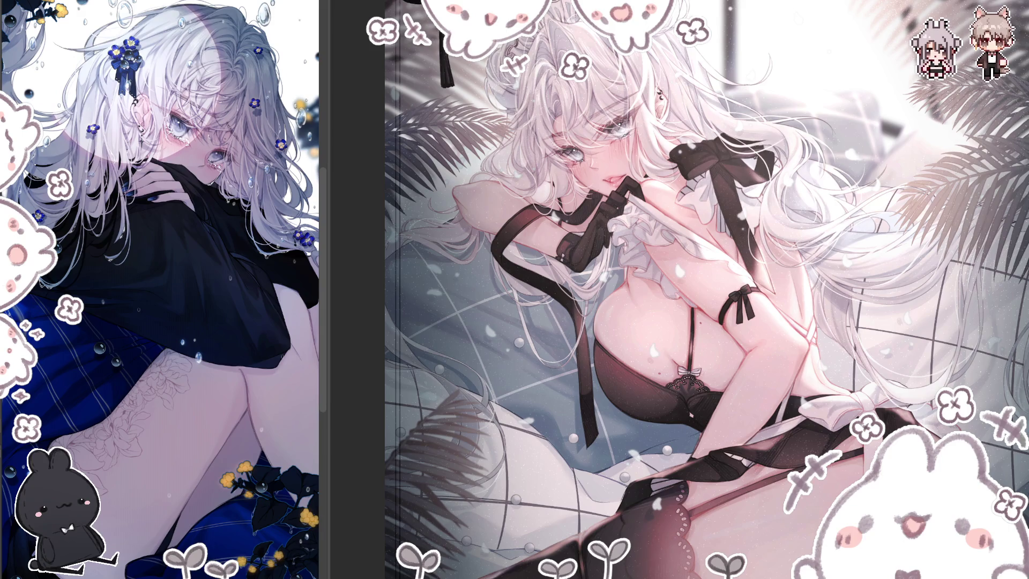
scroll(364, 315, down, 1)
scroll(365, 316, down, 1)
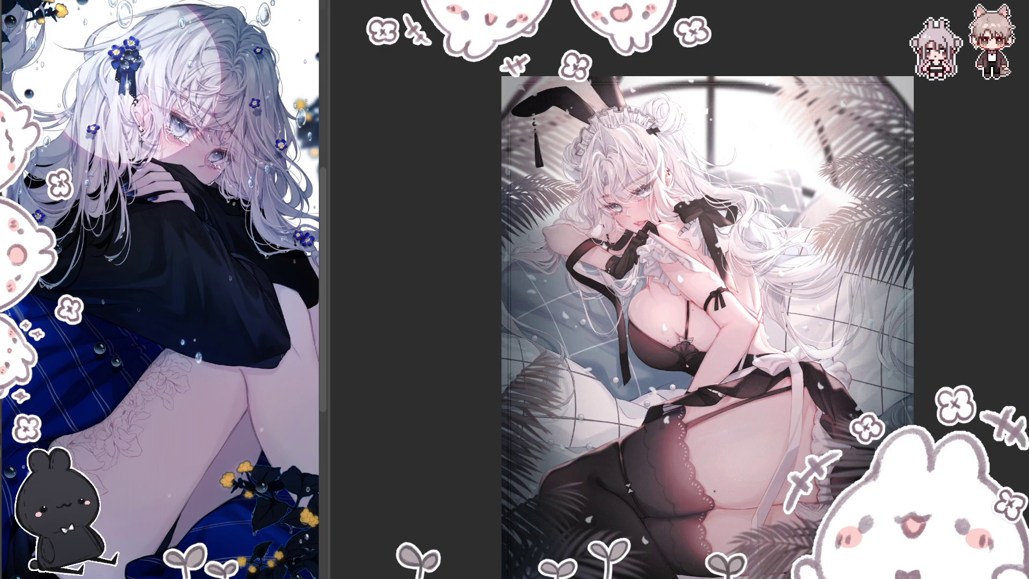
key(h)
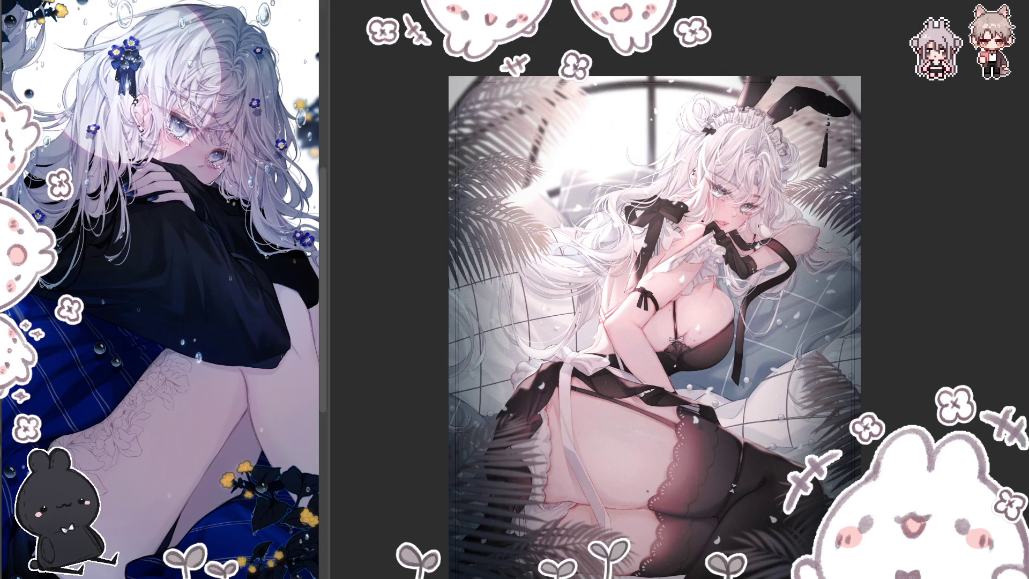
- Flip the canvas horizontally again so the illustration returns to its original orientation
key(h)
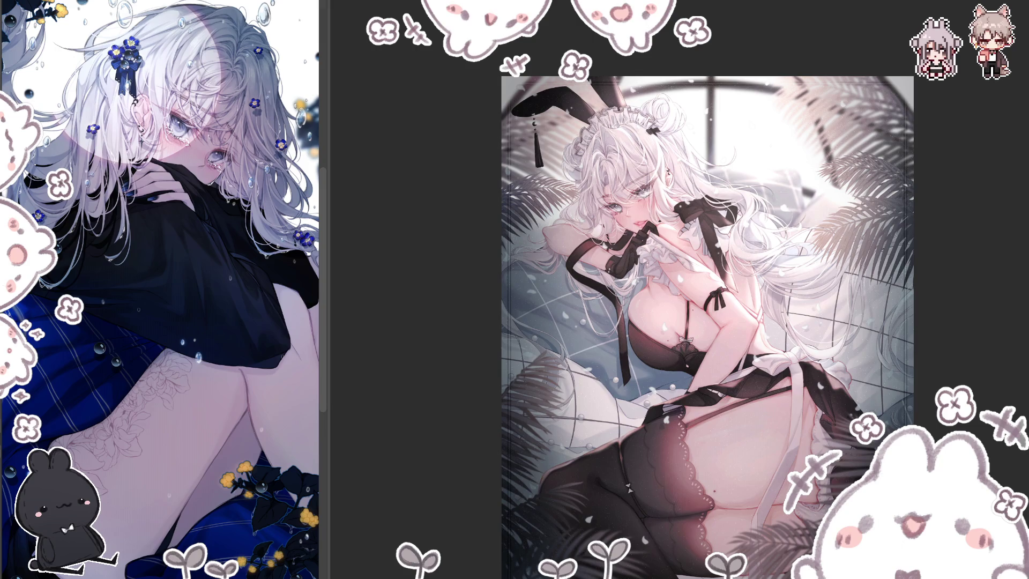
scroll(708, 289, down, 3)
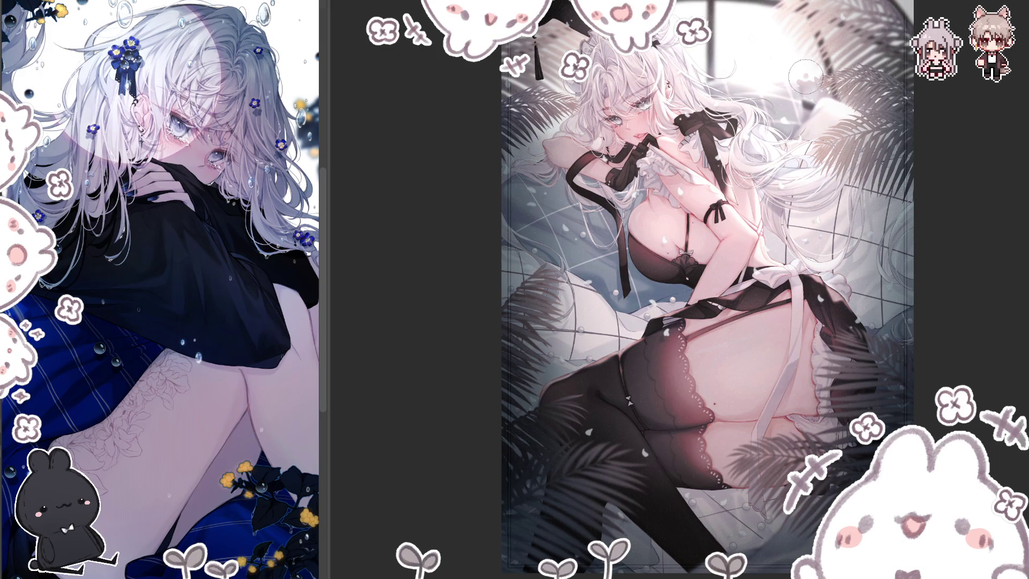
- Brighten the top-right window light with a white glow plus soft grey and pinkish strokes
drag(790, 83, 851, 52)
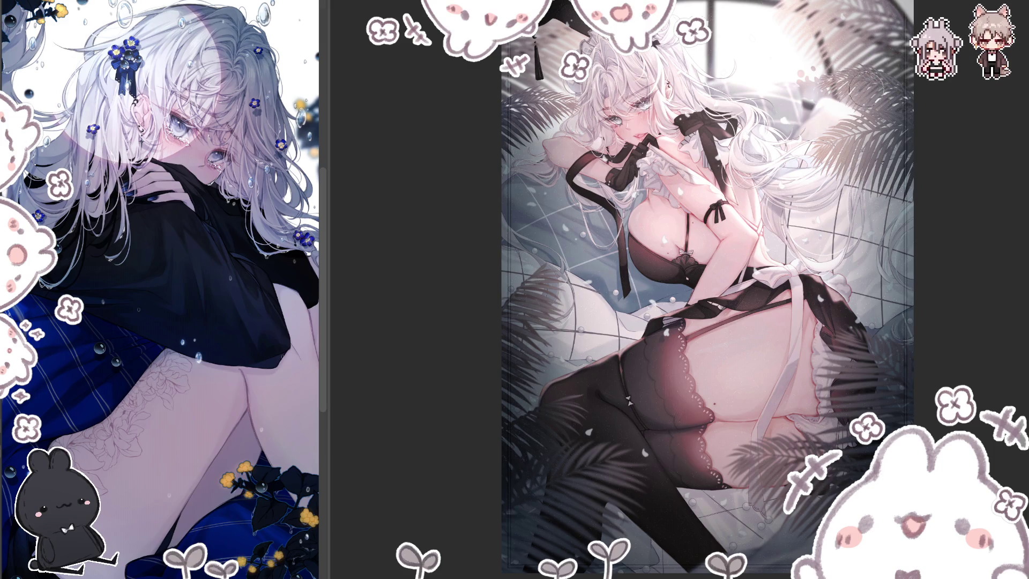
drag(892, 74, 813, 81)
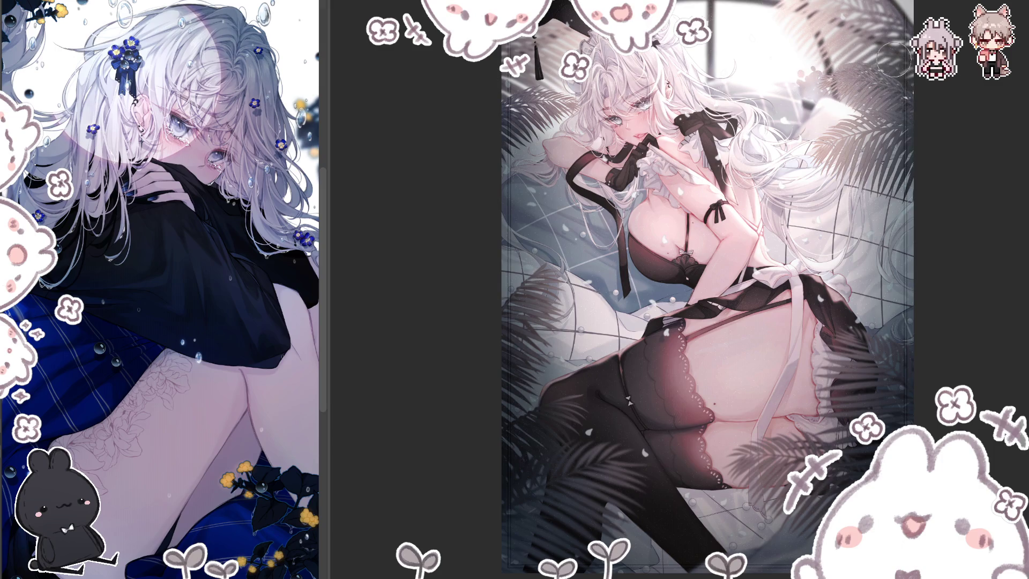
mouse_move(797, 93)
mouse_down()
mouse_move(772, 89)
mouse_move(828, 67)
mouse_up()
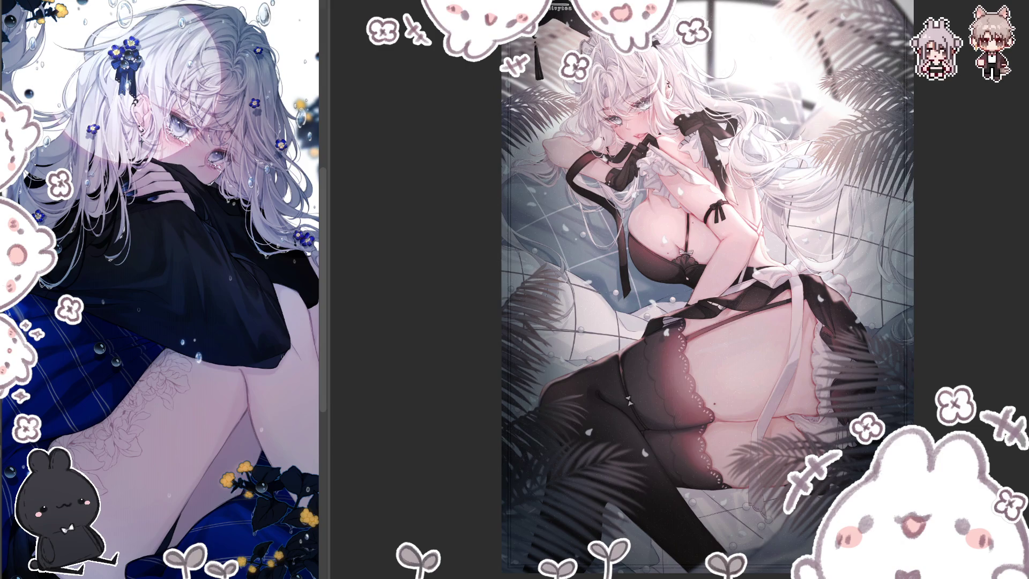
- Free-transform the signature layer, scaling it small and moving it toward the upper left
key(ctrl+t)
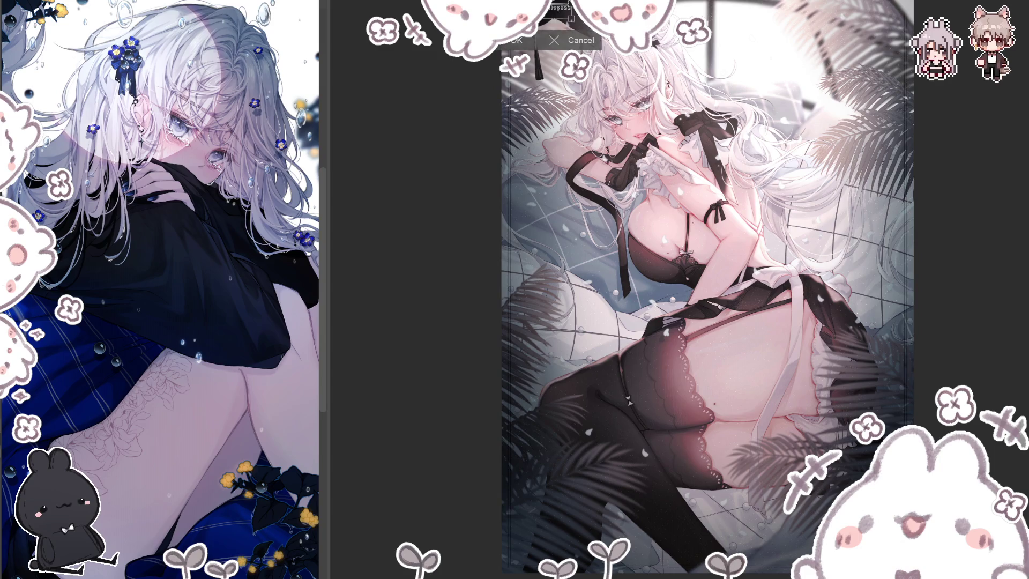
drag(840, 273, 864, 298)
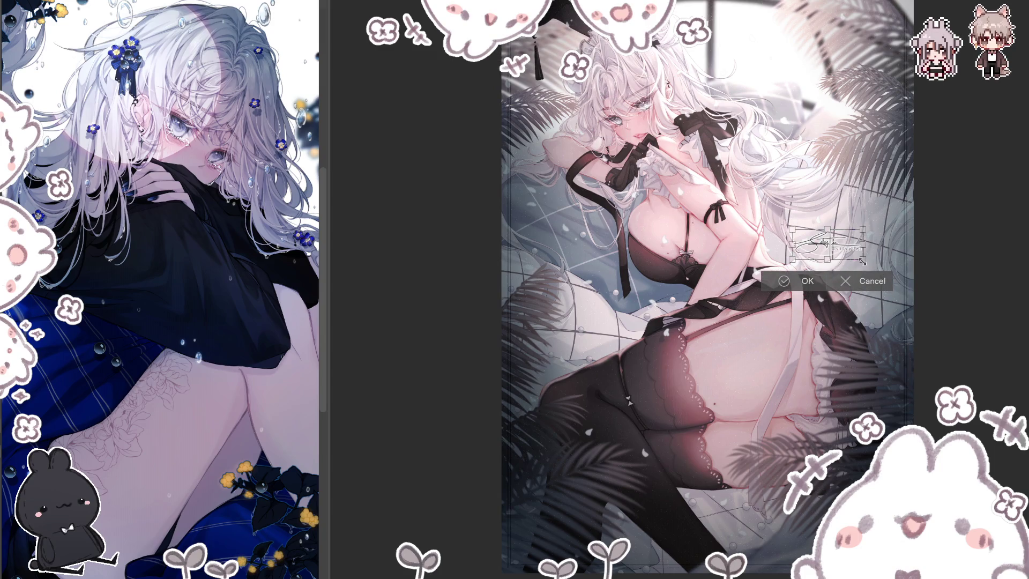
drag(796, 261, 736, 273)
drag(813, 265, 712, 304)
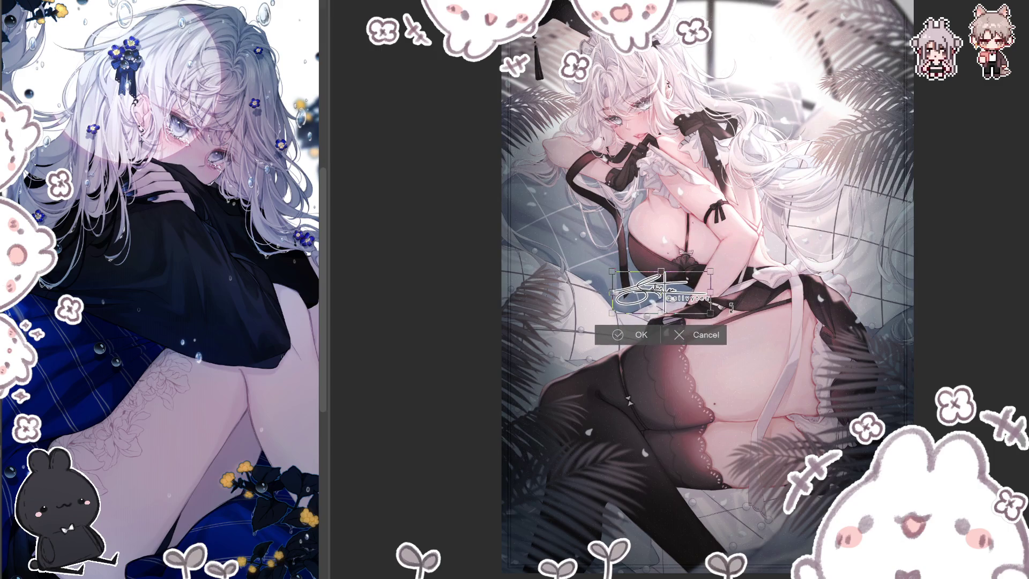
mouse_move(699, 294)
mouse_down()
mouse_move(608, 209)
mouse_move(630, 198)
mouse_up()
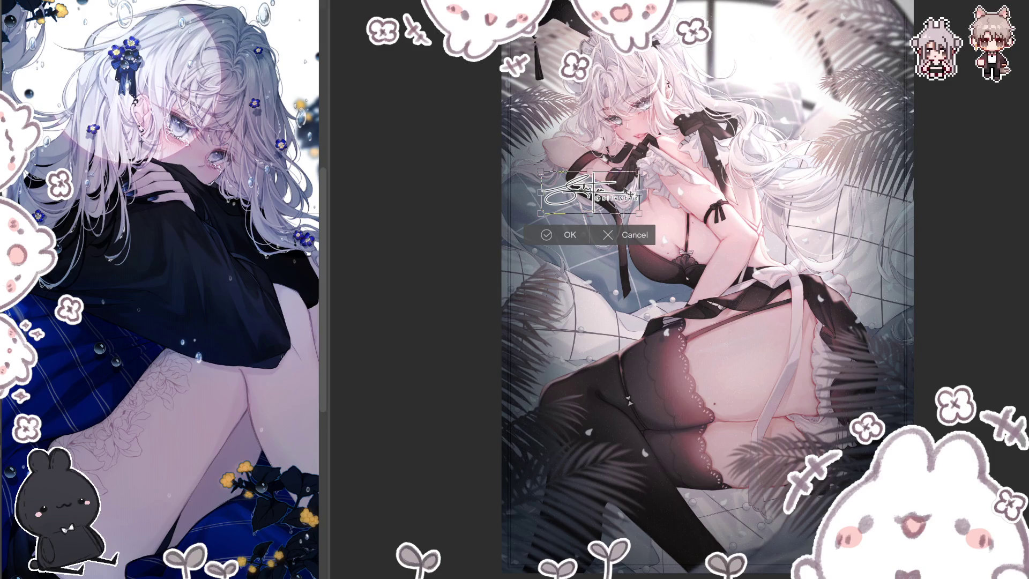
- Fine-tune the signature's size and settle it just left of the girl's chin, confirming the transform
mouse_move(637, 209)
mouse_down()
mouse_move(621, 197)
mouse_move(626, 180)
mouse_up()
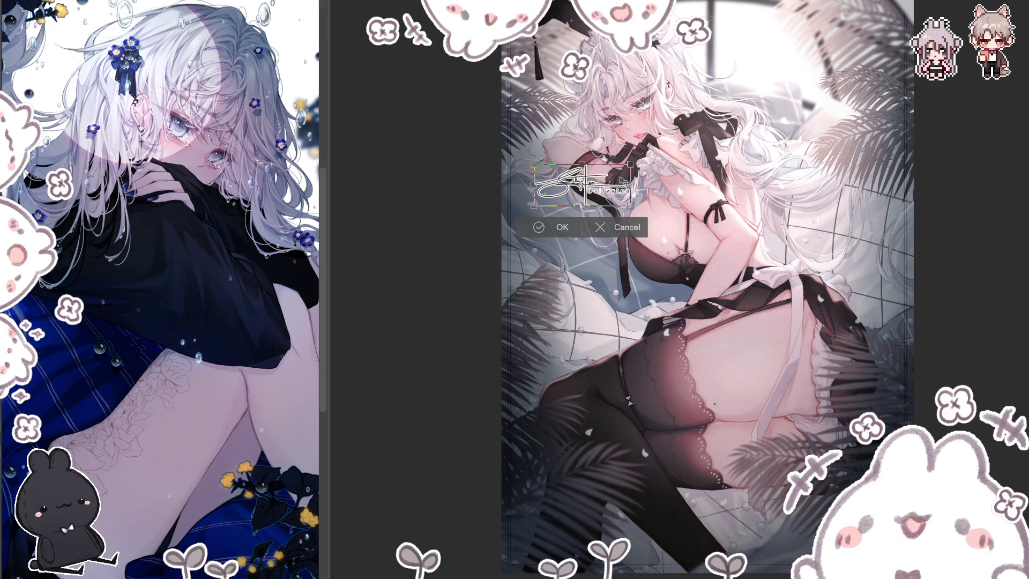
drag(625, 184, 792, 143)
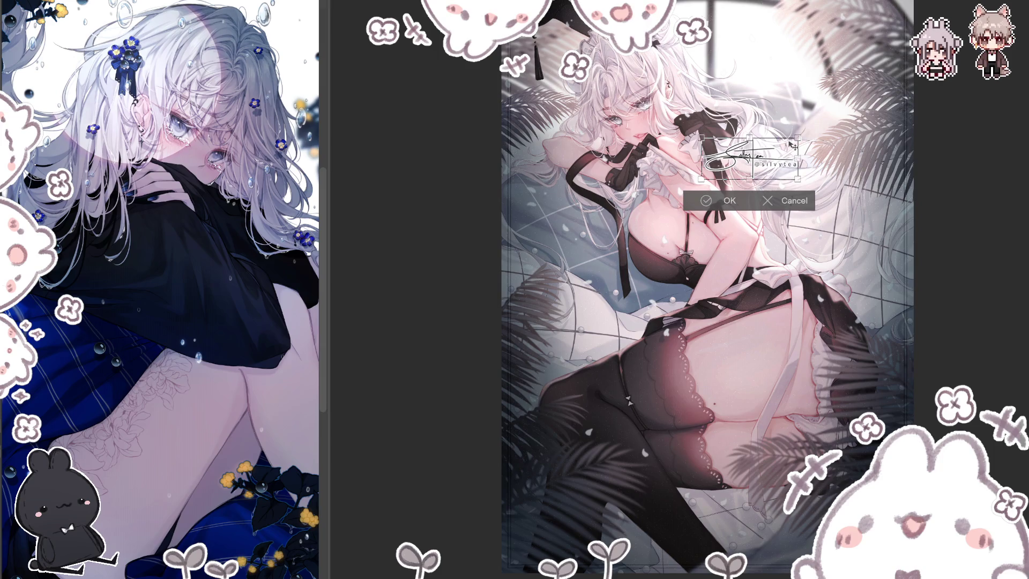
drag(787, 167, 627, 173)
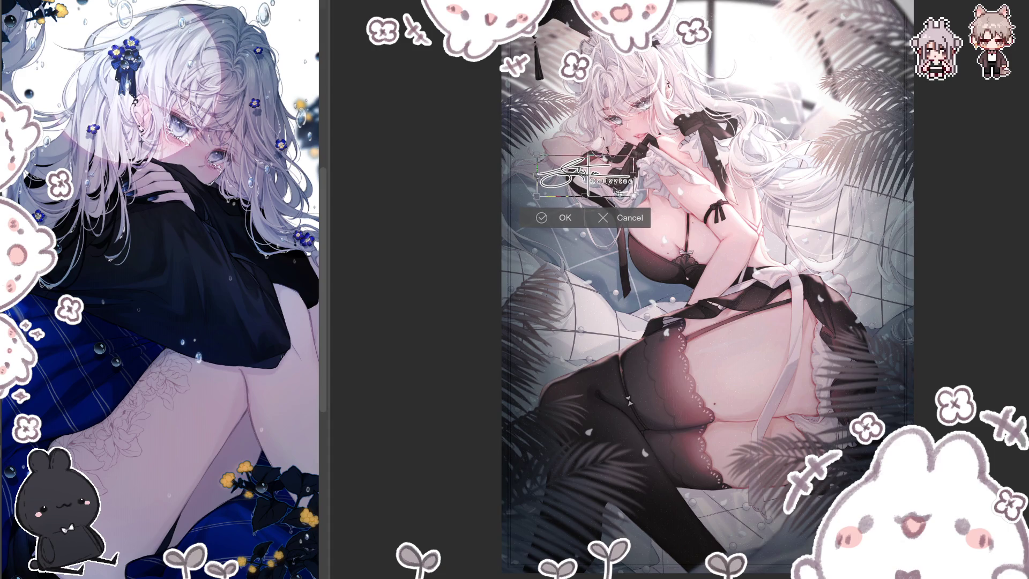
key(Return)
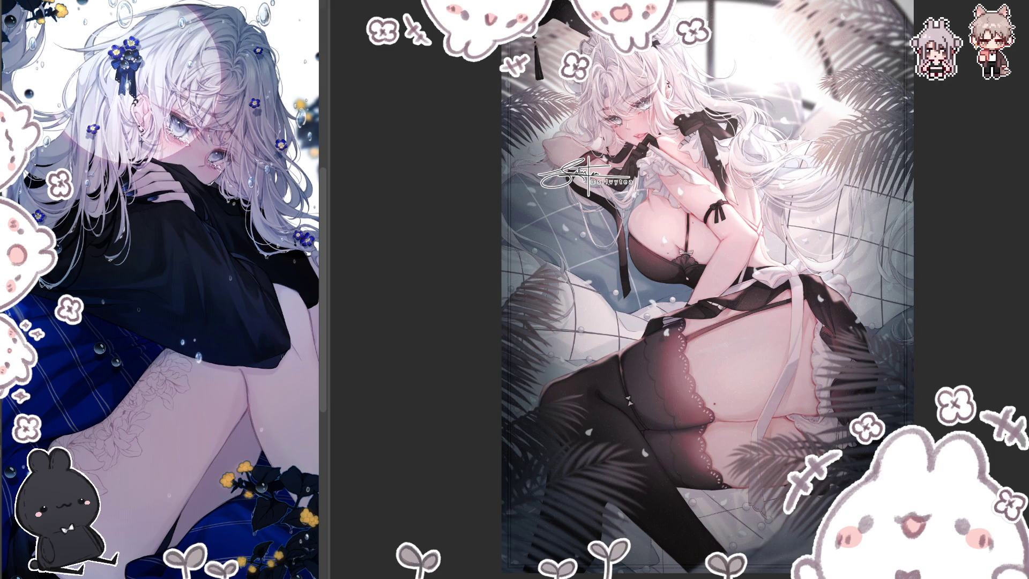
- Edit the handle text beneath the signature and confirm it
click(611, 181)
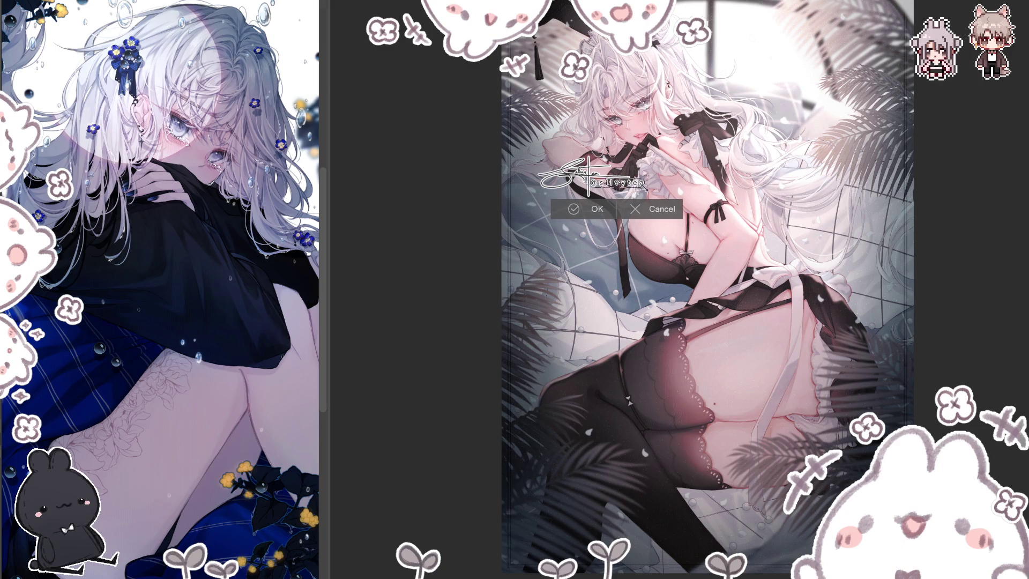
text(sillyrei)
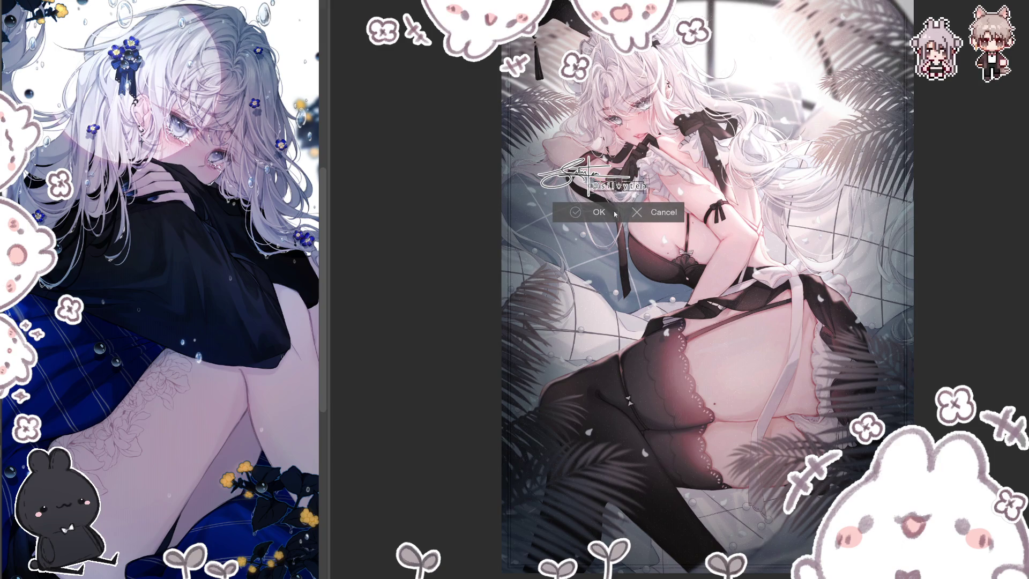
key(Return)
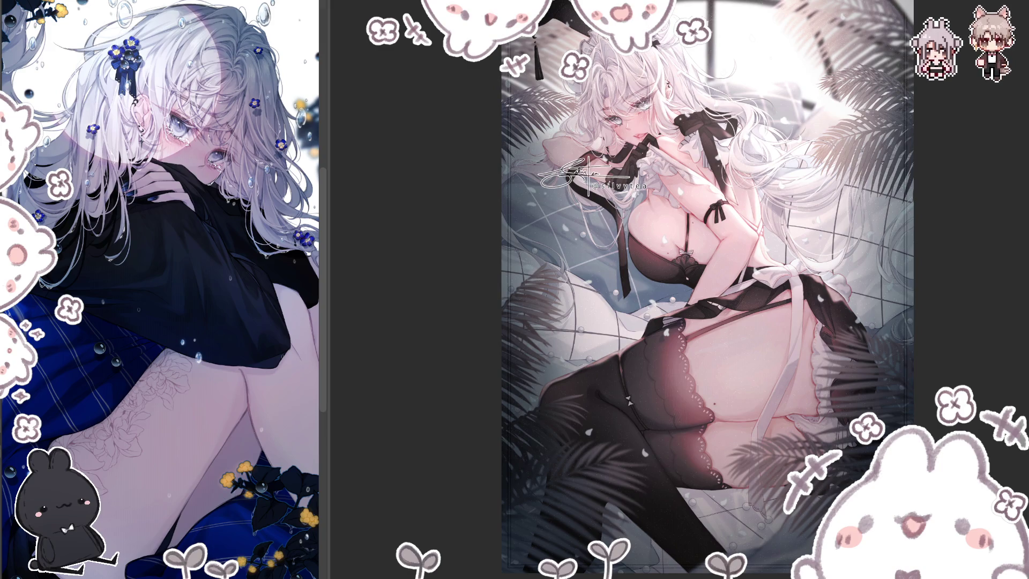
key(h)
key(h)
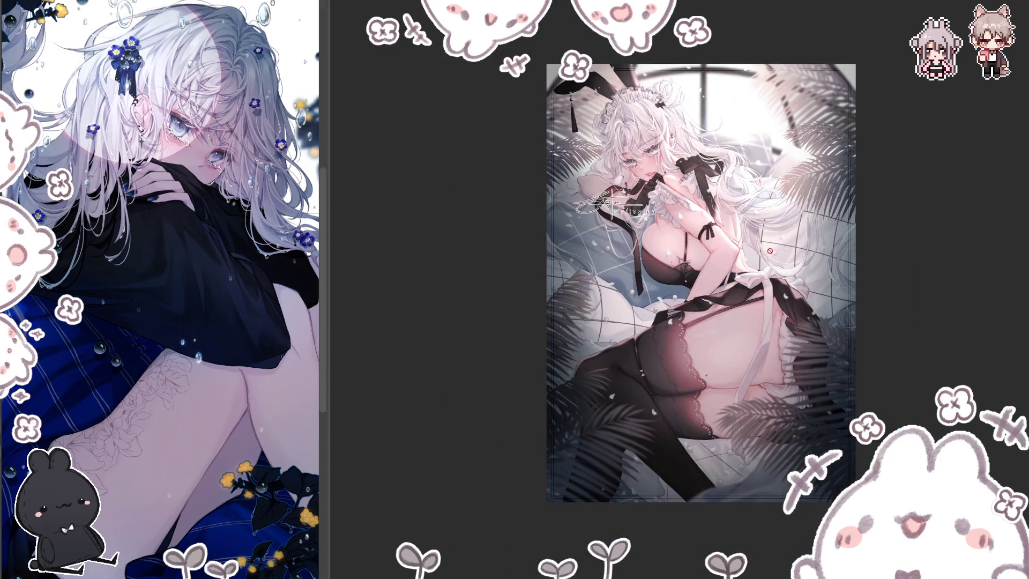
scroll(770, 253, up, 2)
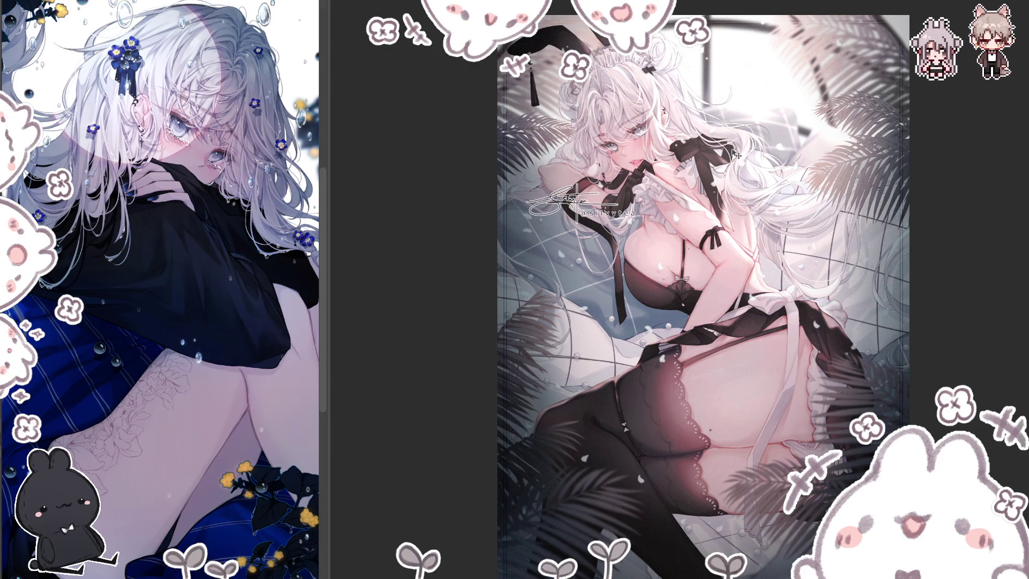
drag(737, 153, 692, 154)
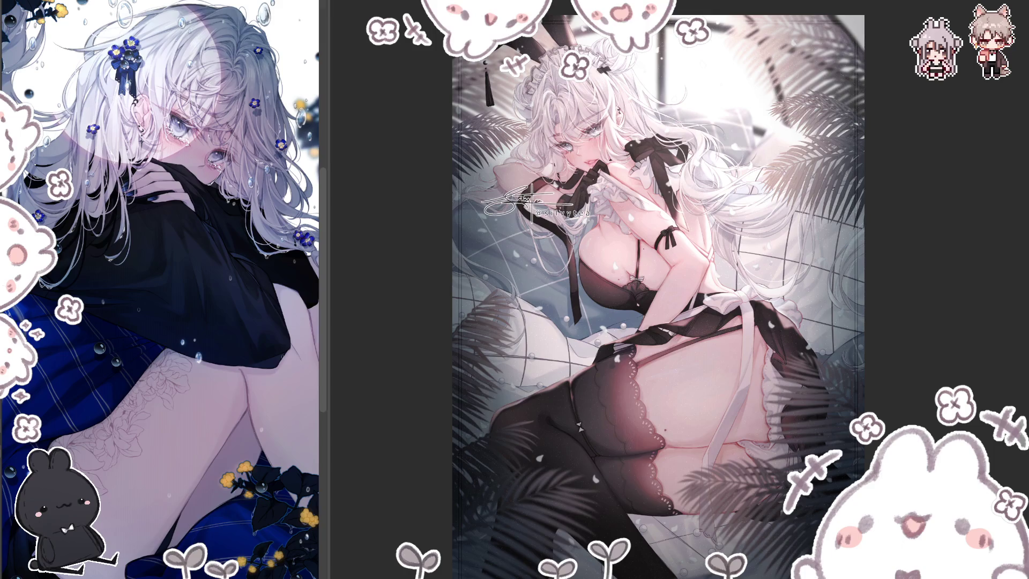